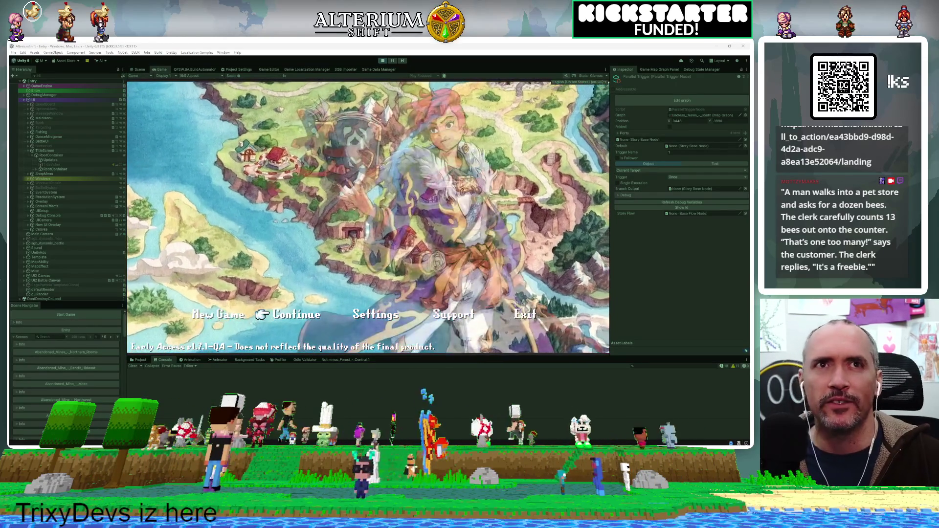
Bring the Jira board over Unity, maximize it full-screen, and collapse the sidebar.
mouse_move(748, 118)
left_mouse_down()
mouse_move(557, 118)
mouse_move(216, 63)
left_mouse_up()
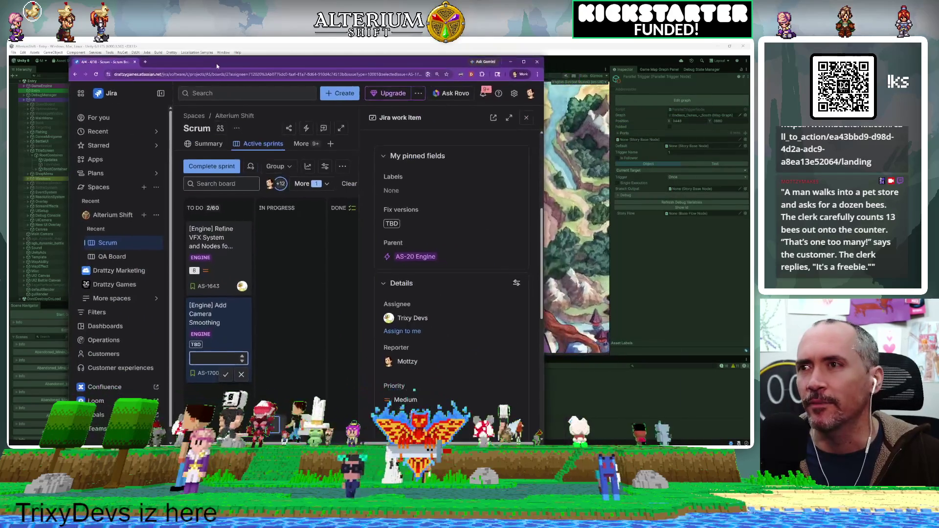
double_click(216, 63)
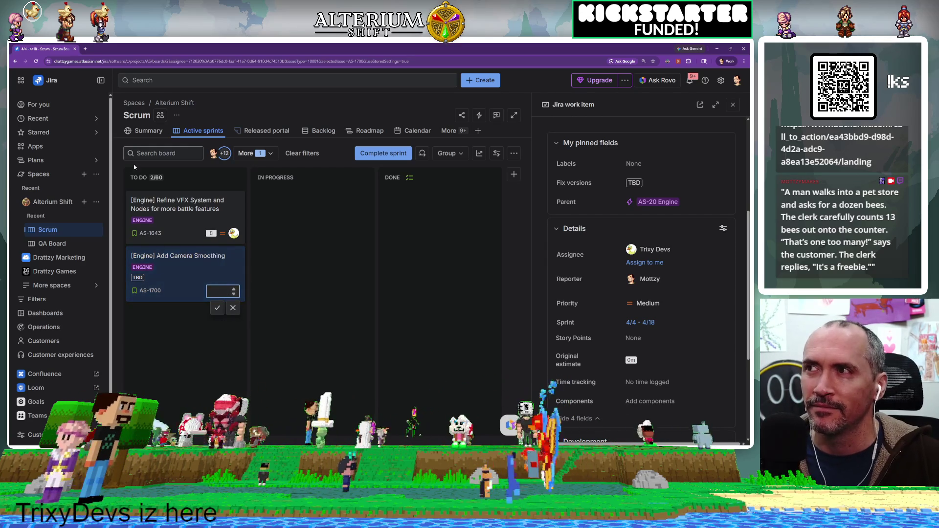
left_click(101, 80)
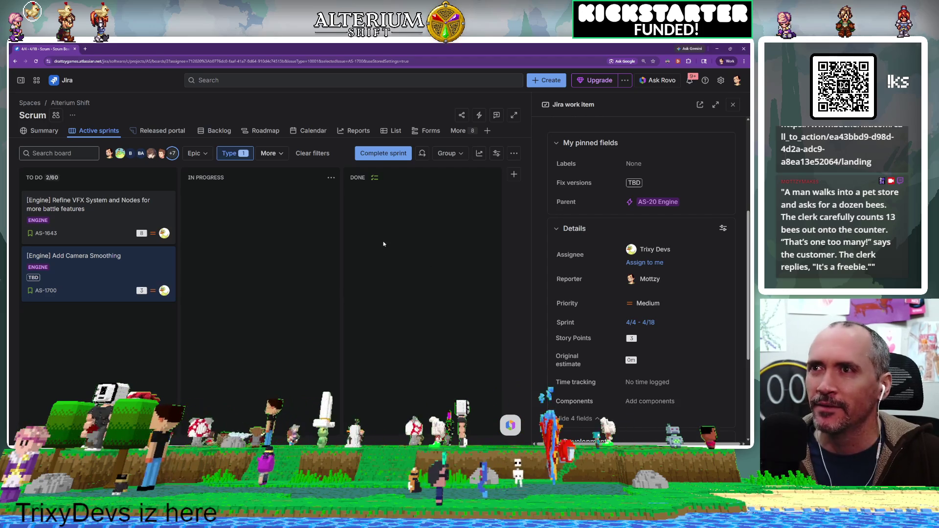
Open the Velocity Chart in Reports and read each sprint's committed versus completed points.
left_click(350, 131)
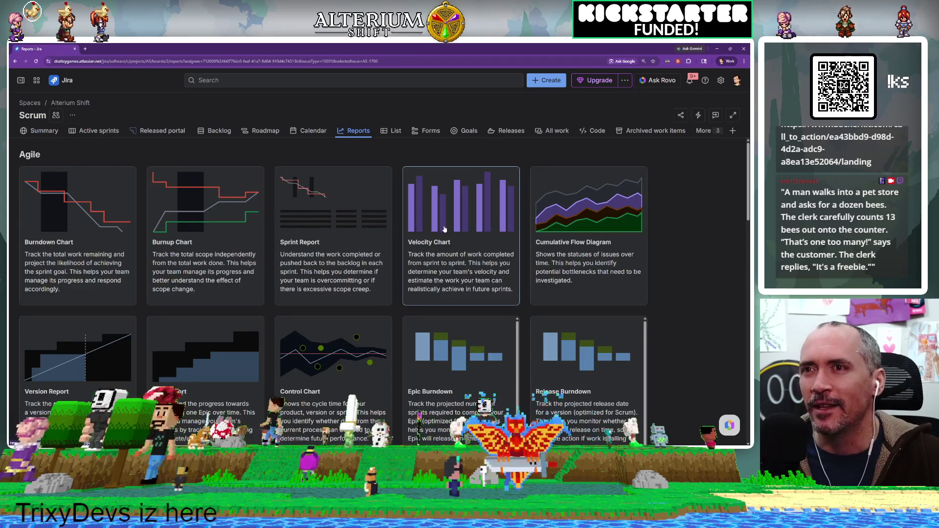
left_click(459, 220)
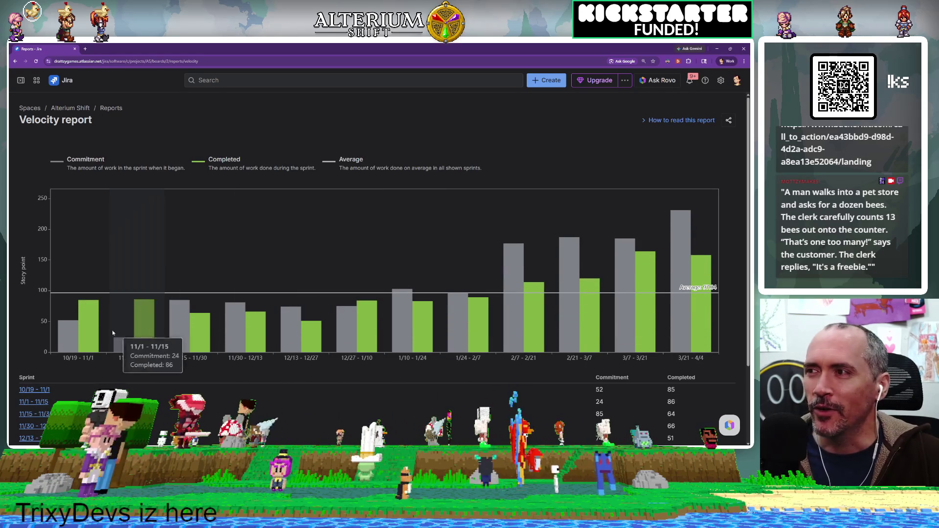
mouse_move(65, 337)
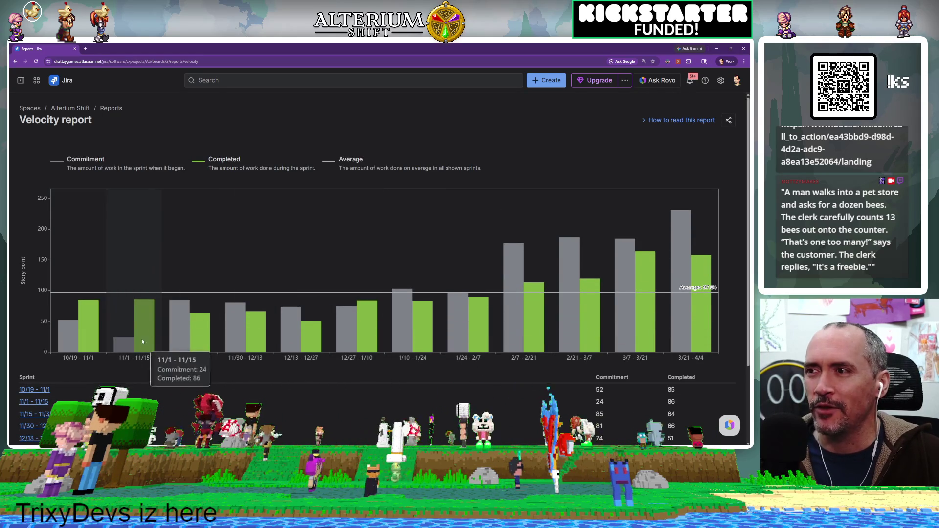
mouse_move(193, 311)
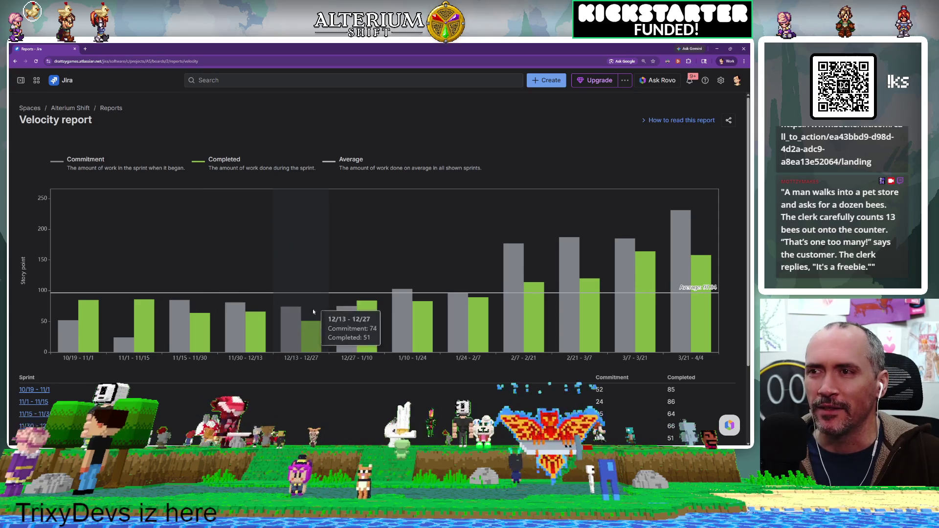
mouse_move(381, 335)
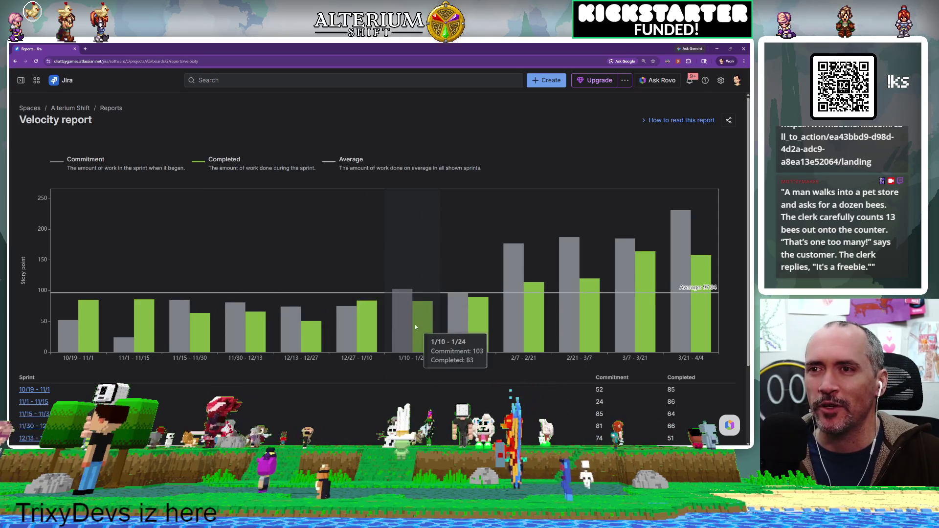
mouse_move(453, 272)
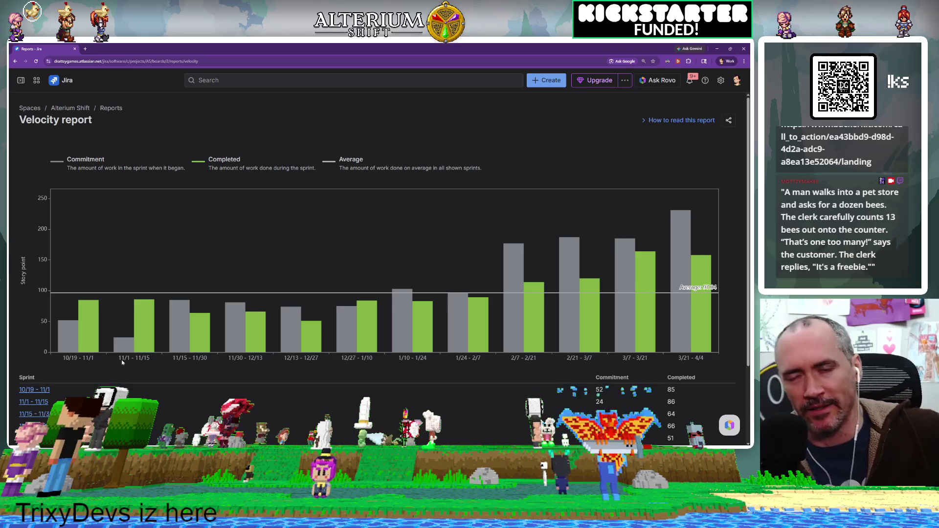
mouse_move(123, 313)
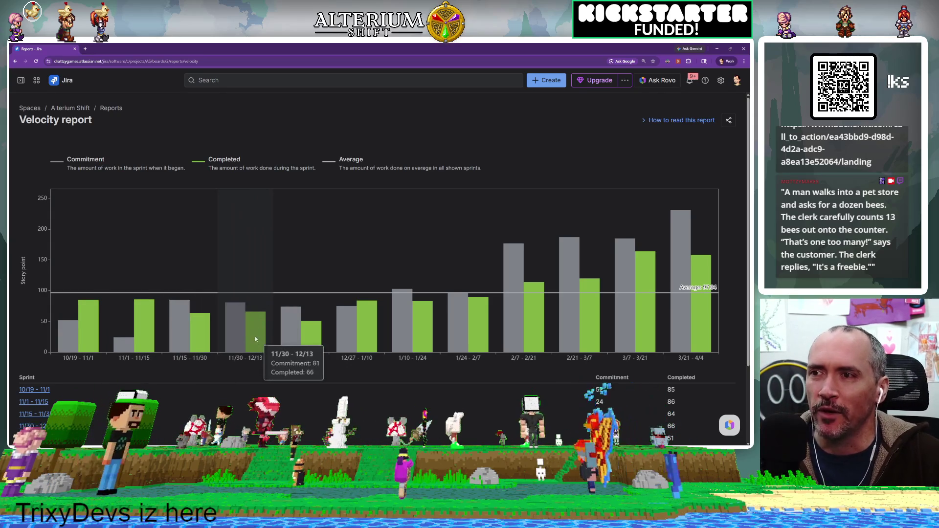
mouse_move(297, 309)
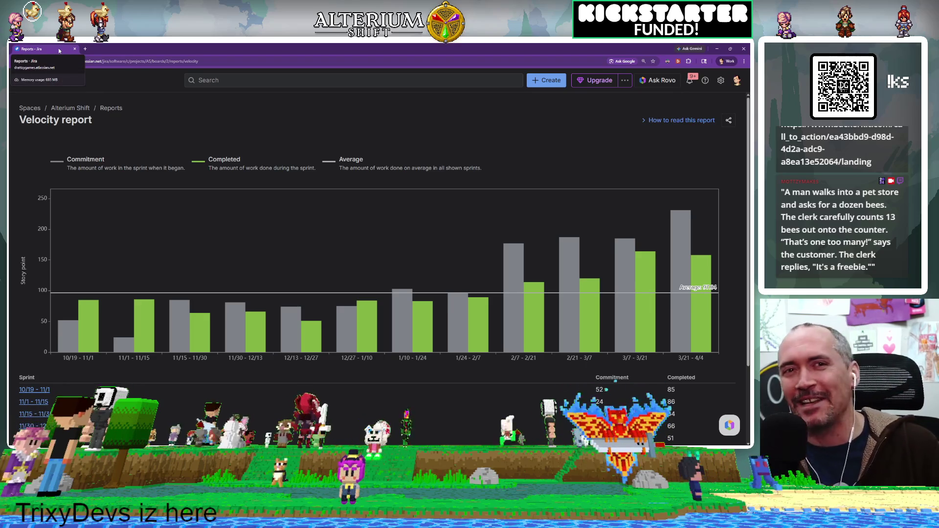
In the running game, Continue from a save slot and dismiss the controls overlay, then switch to Rider.
key("alt+Tab")
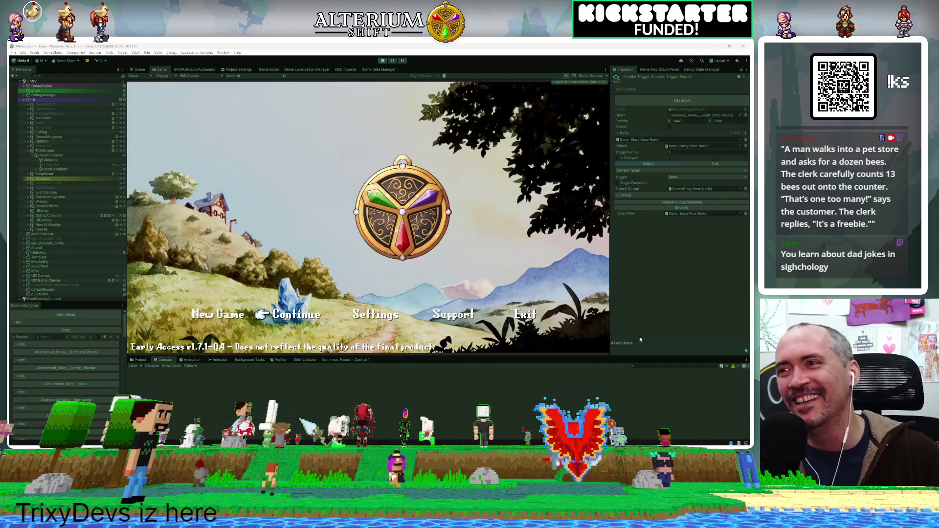
key("space")
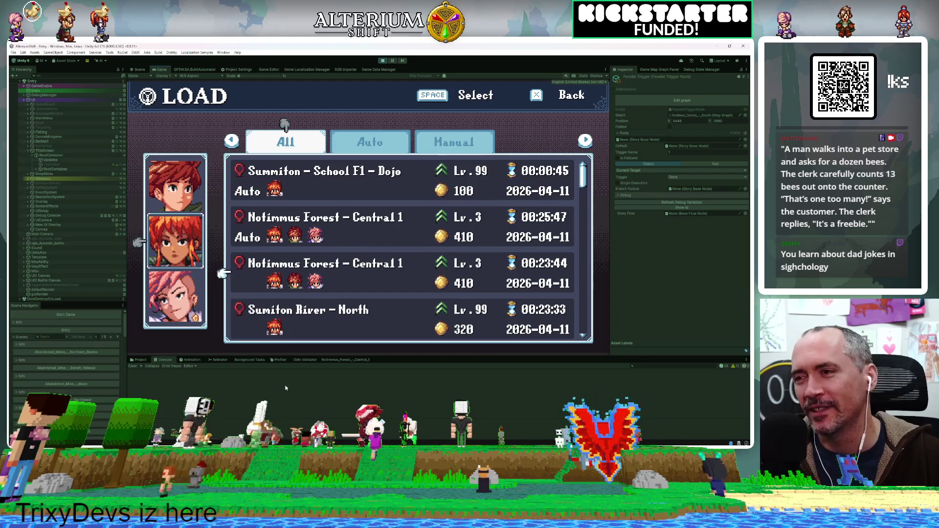
left_click(351, 322)
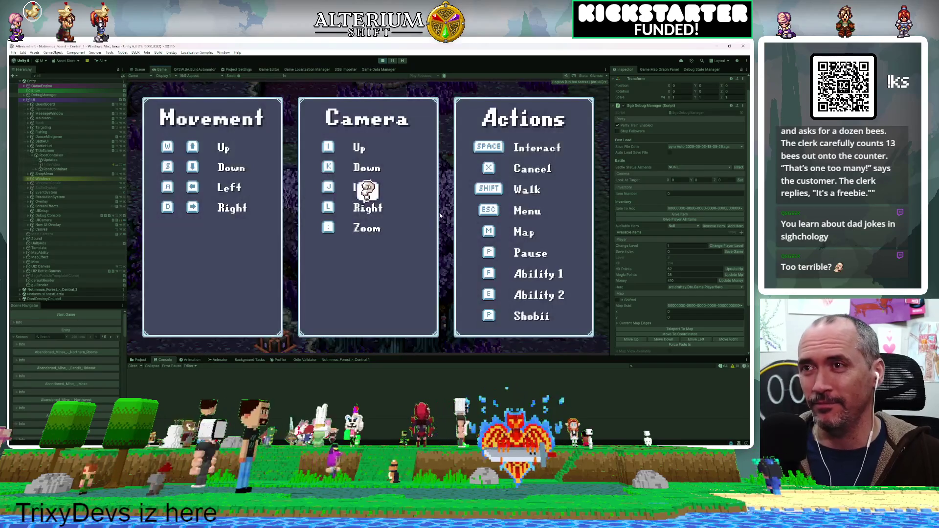
left_click(474, 213)
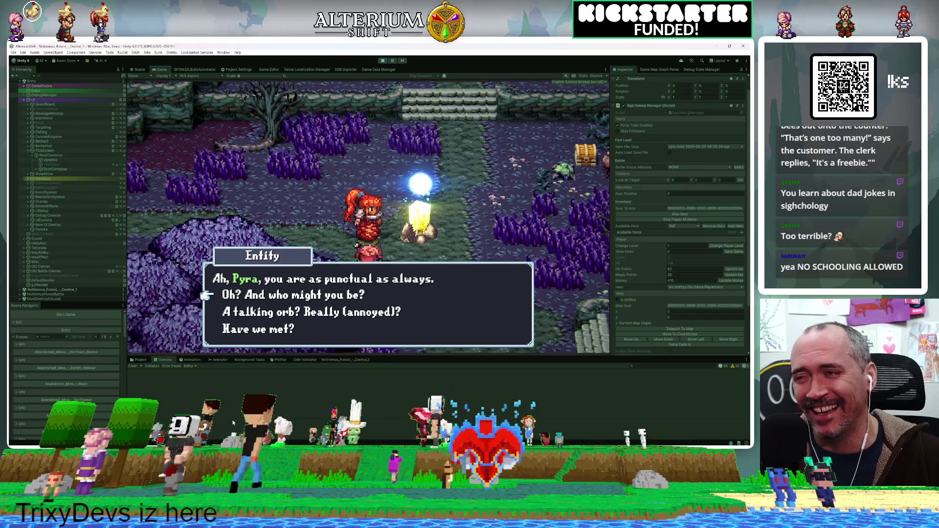
key("alt+Tab")
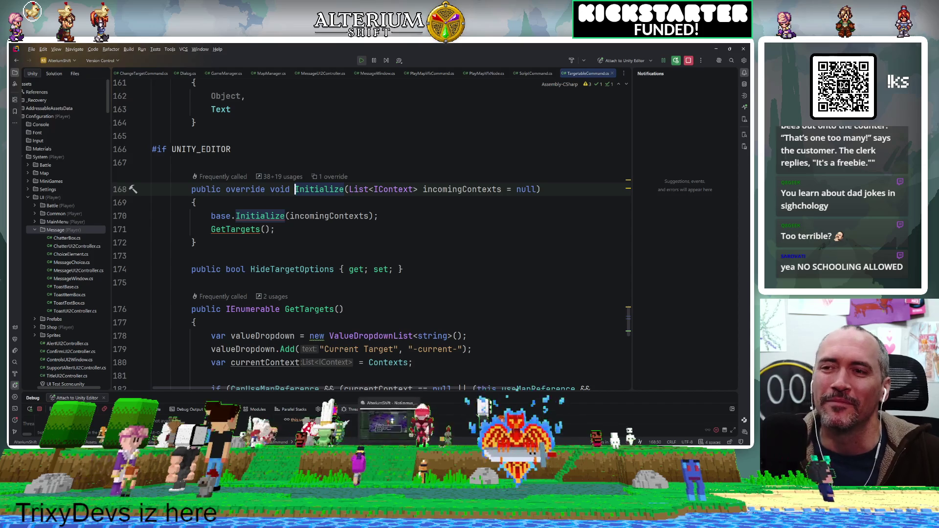
Confirm a dialogue choice in the game so Rider breaks at Dialog.cs line 248.
key("alt+Tab")
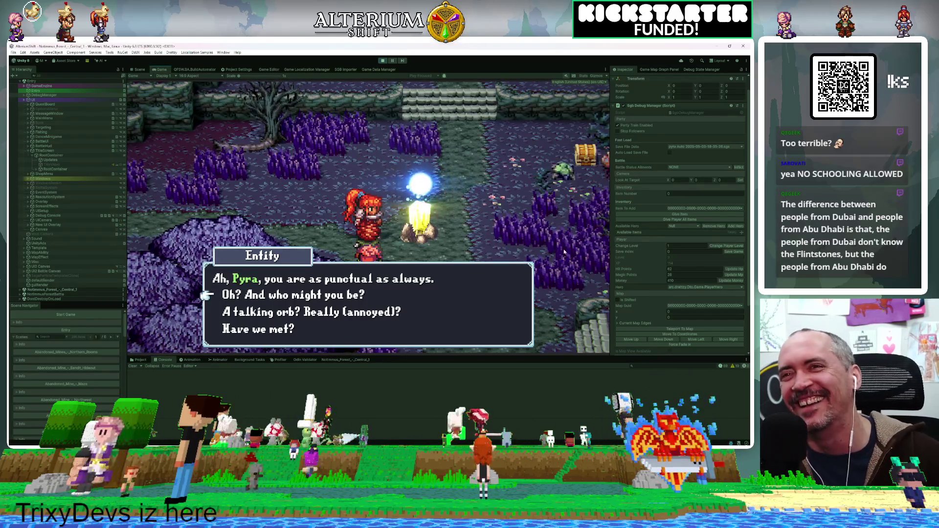
key("Return")
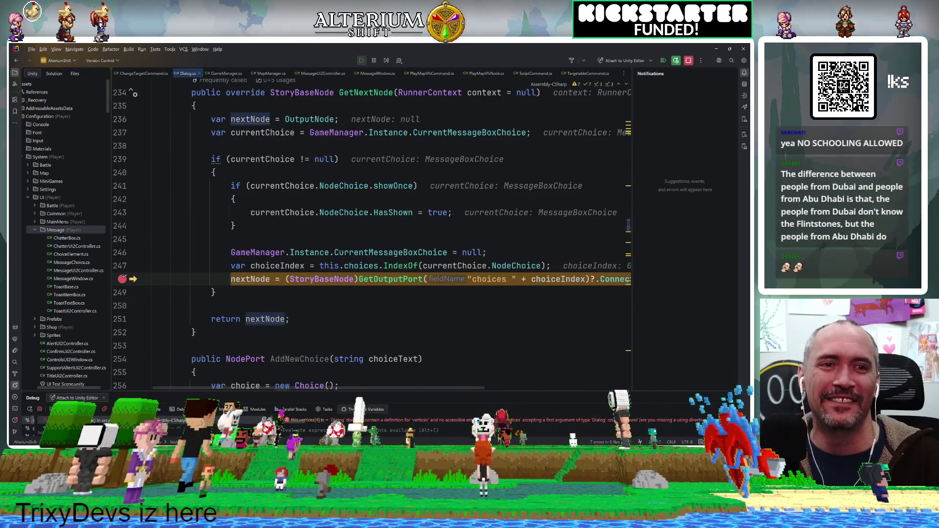
Review GameCameraController.cs ChaseLoop at line 636, then open MapScene's GetLookAtTarget at line 2570.
key("alt+Tab")
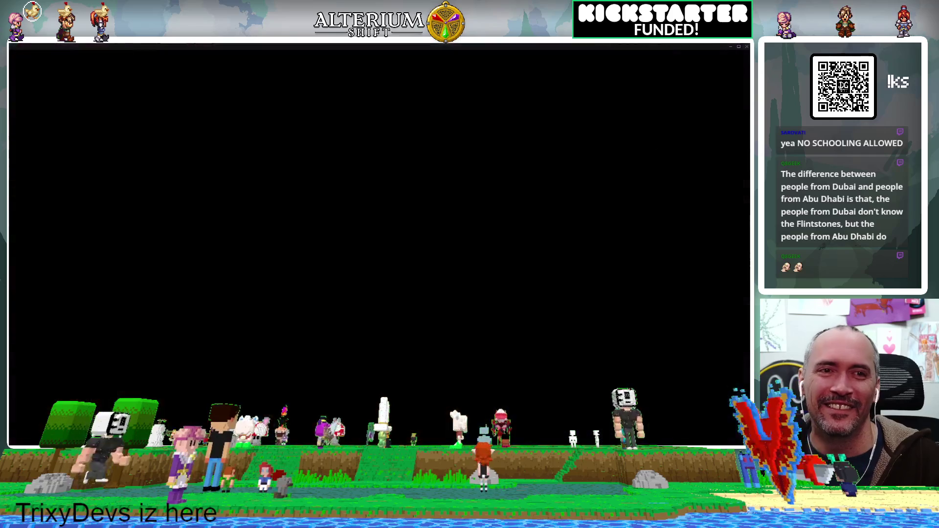
scroll(326, 244, "down", 20)
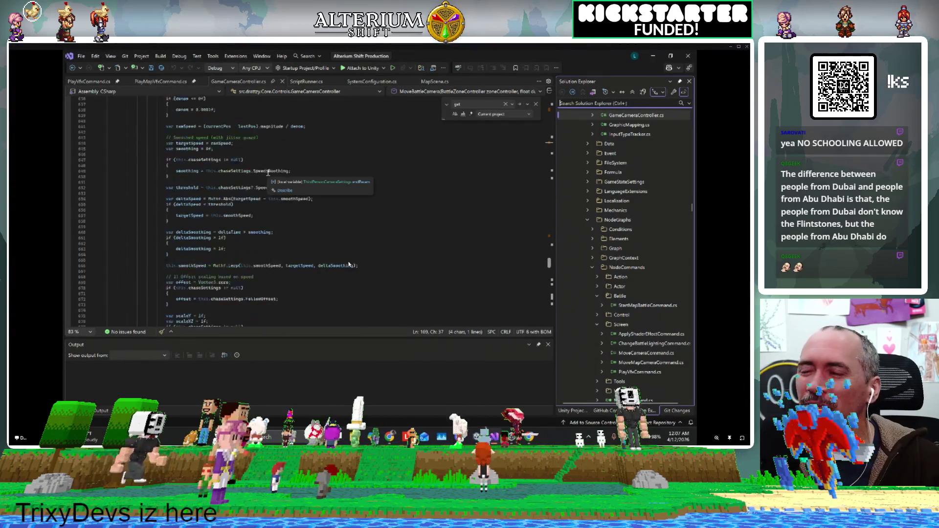
scroll(326, 243, "down", 9)
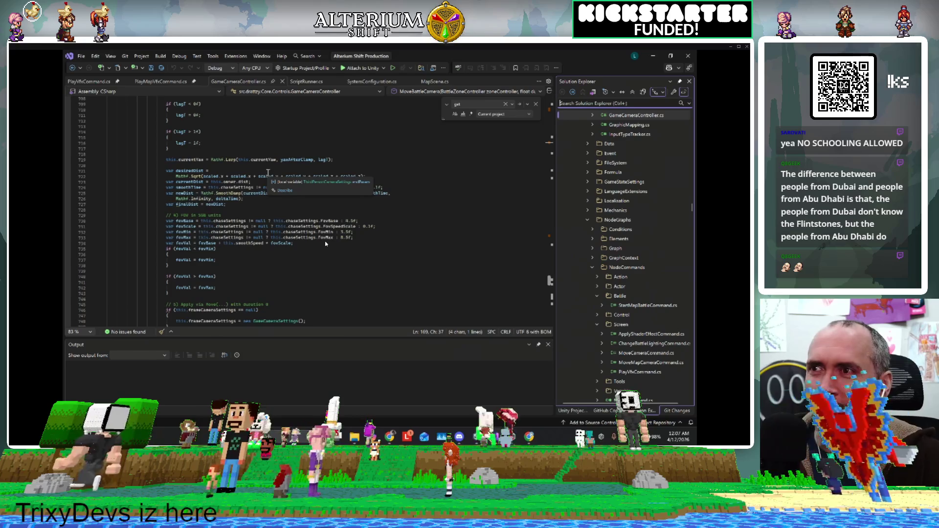
scroll(325, 244, "down", 11)
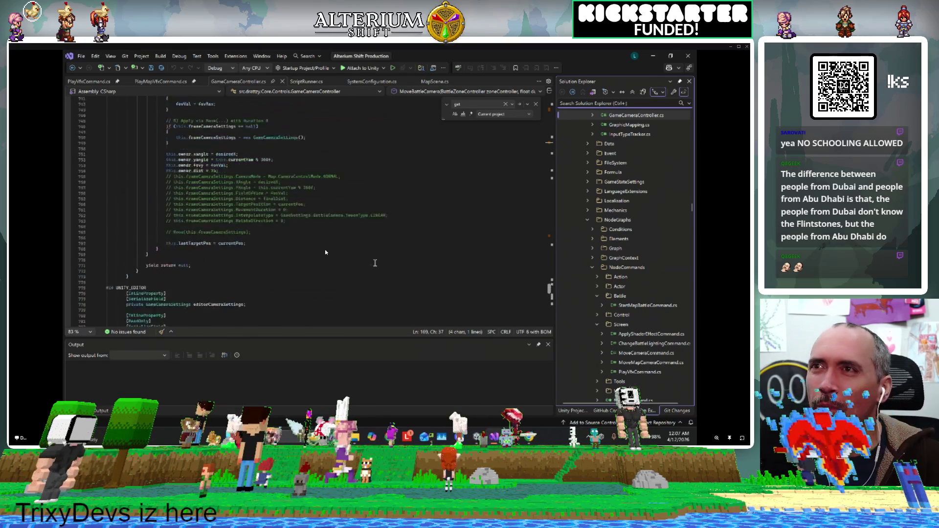
scroll(375, 263, "up", 20)
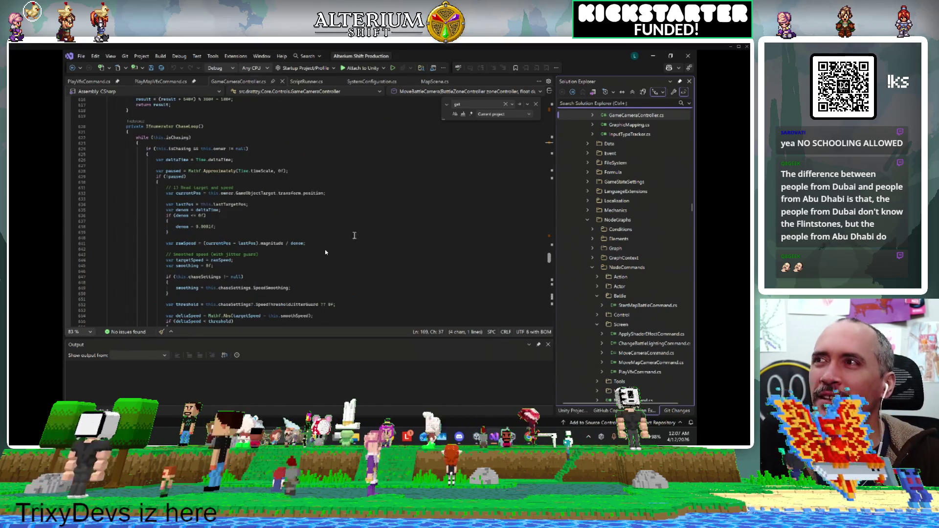
left_click(342, 216)
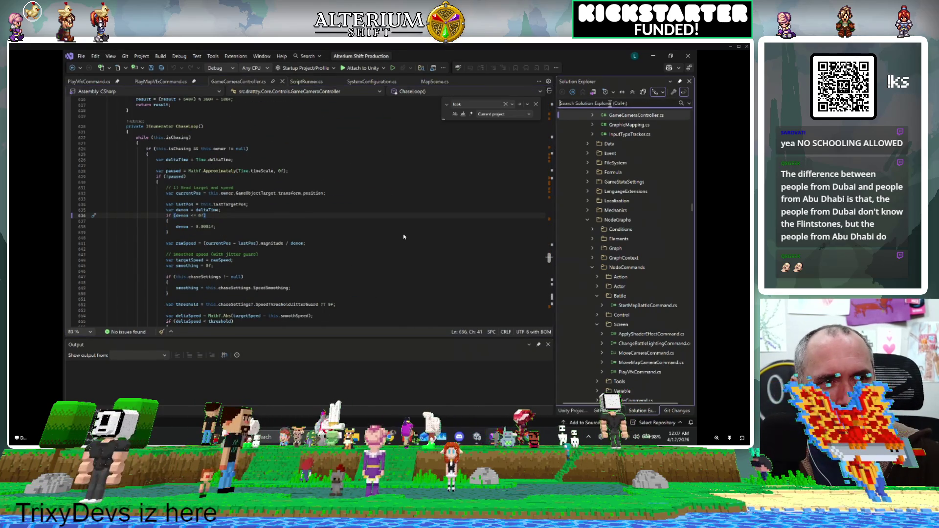
key("ctrl+Tab")
left_click(170, 145)
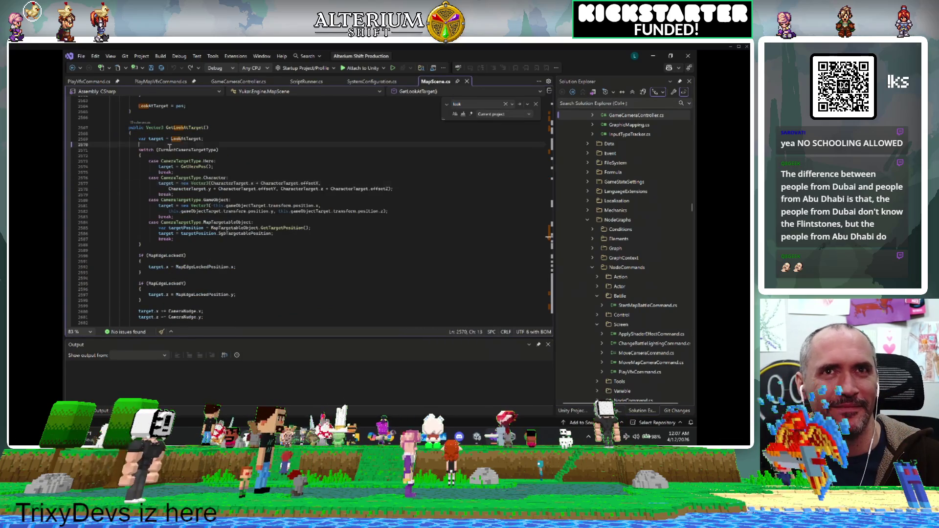